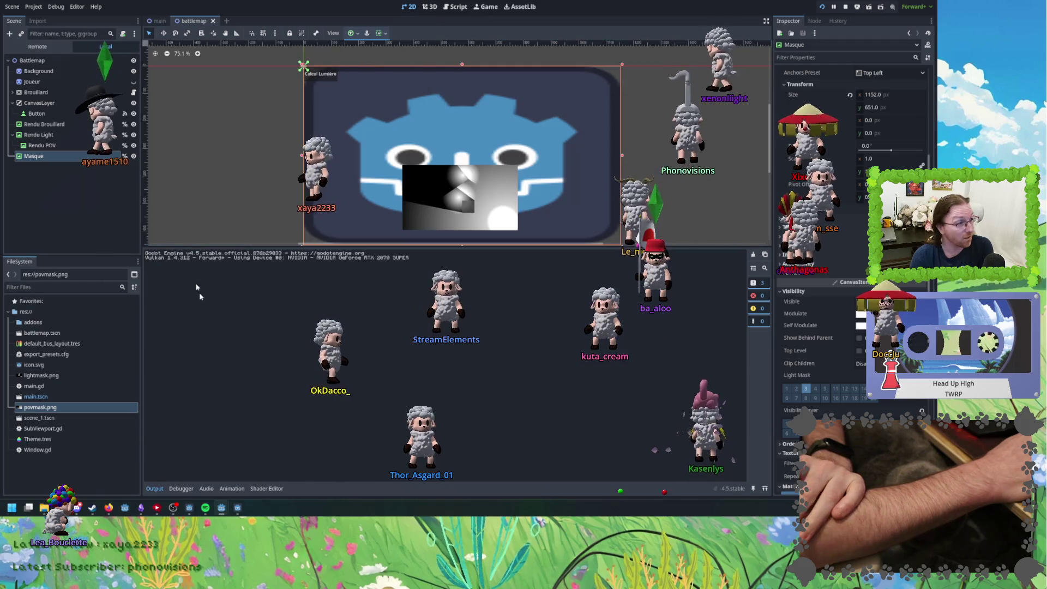
- Open the script attached to the Brouillard node in the battlemap scene tree
{"action": "left_click", "coordinate": [109, 92]}
{"action": "left_click", "coordinate": [135, 92]}
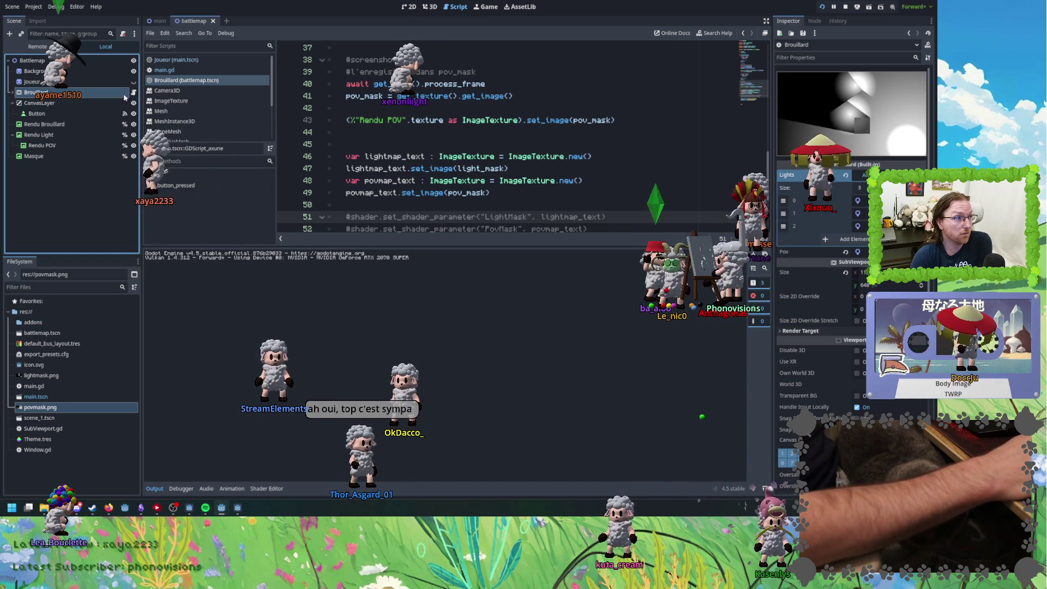
- Uncomment the two set_shader_parameter lines, comment out the two save_png lines, and run the test scene
{"action": "scroll", "coordinate": [351, 109], "scroll_direction": "down", "scroll_amount": 3}
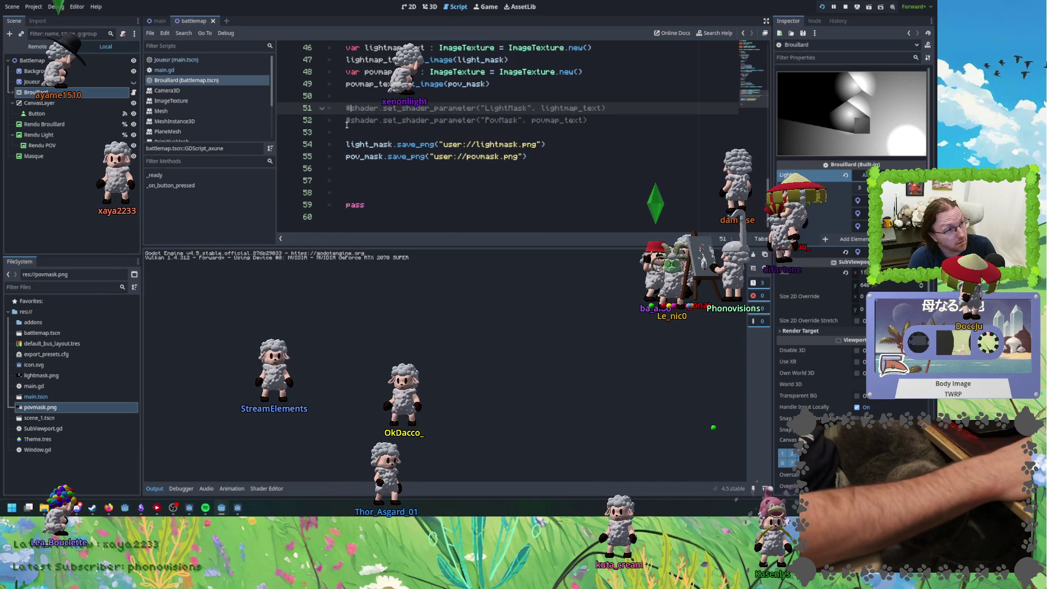
{"action": "left_click", "coordinate": [351, 120]}
{"action": "key", "text": "BackSpace"}
{"action": "left_click_drag", "start_coordinate": [385, 157], "coordinate": [388, 145]}
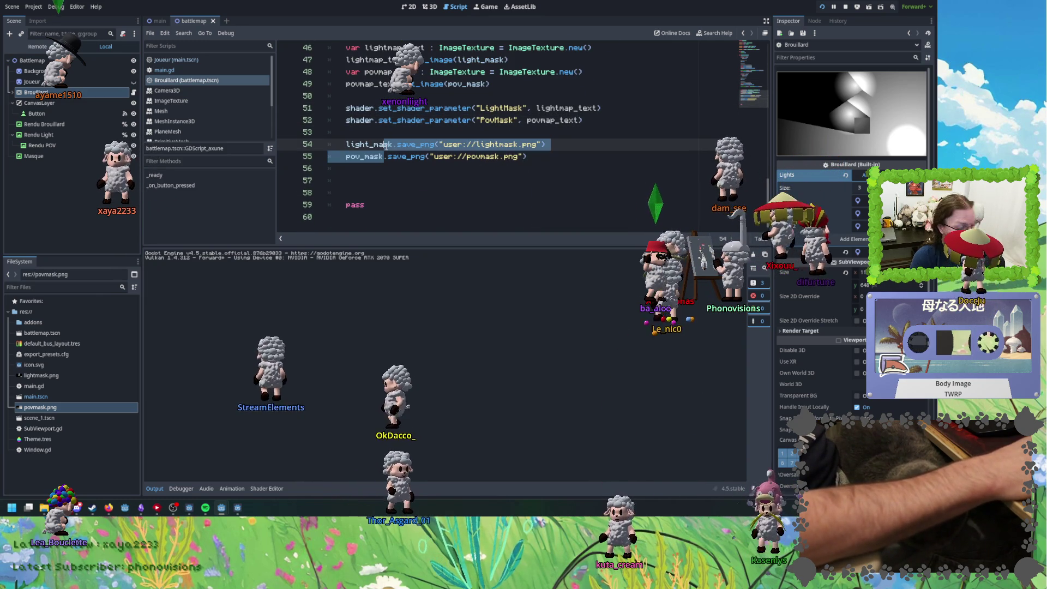
{"action": "key", "text": "ctrl+k"}
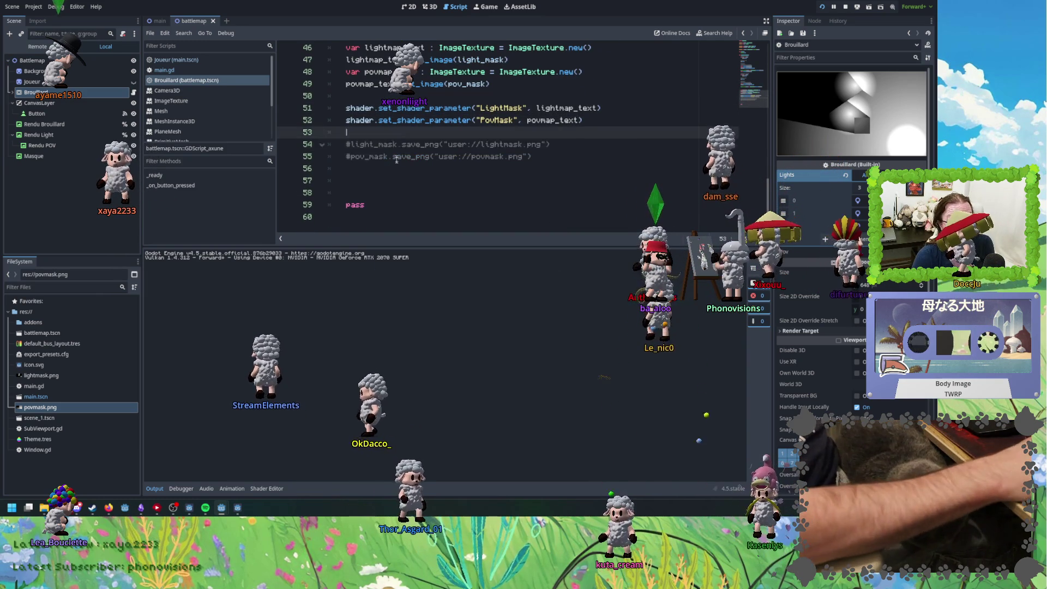
{"action": "scroll", "coordinate": [418, 200], "scroll_direction": "up", "scroll_amount": 3}
{"action": "key", "text": "F5"}
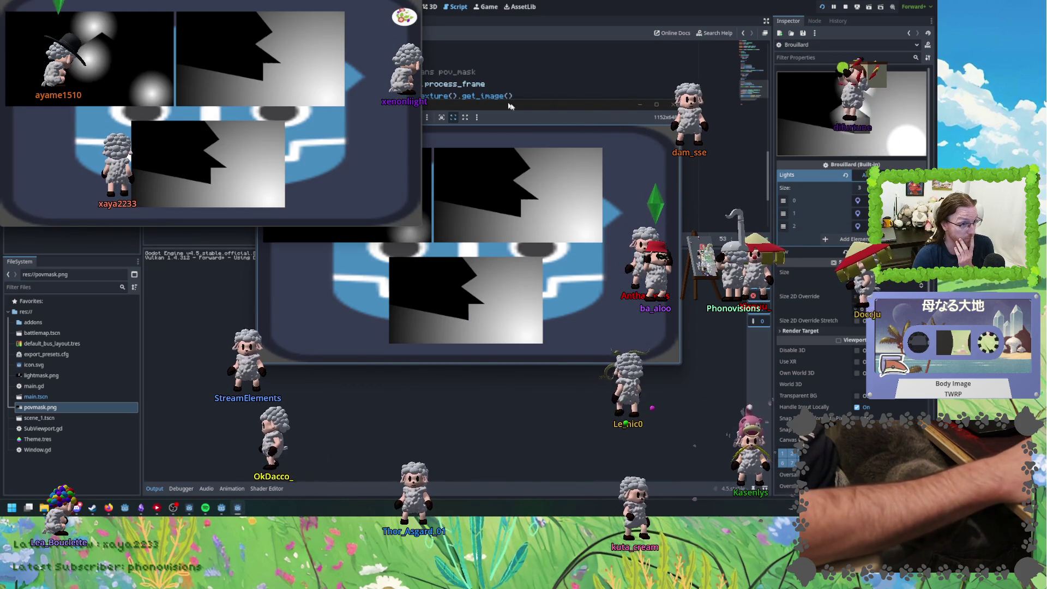
- Stop the test, toggle the Masque node's visibility, and inspect its visual shader's texture nodes
{"action": "key", "text": "F8"}
{"action": "left_click", "coordinate": [541, 85]}
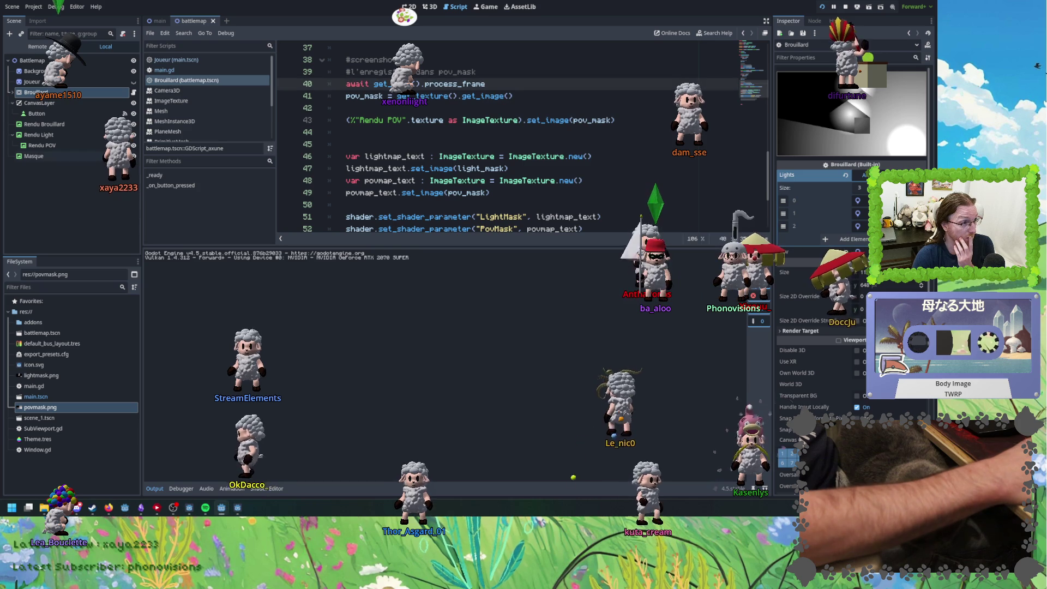
{"action": "left_click", "coordinate": [134, 158]}
{"action": "left_click", "coordinate": [94, 161]}
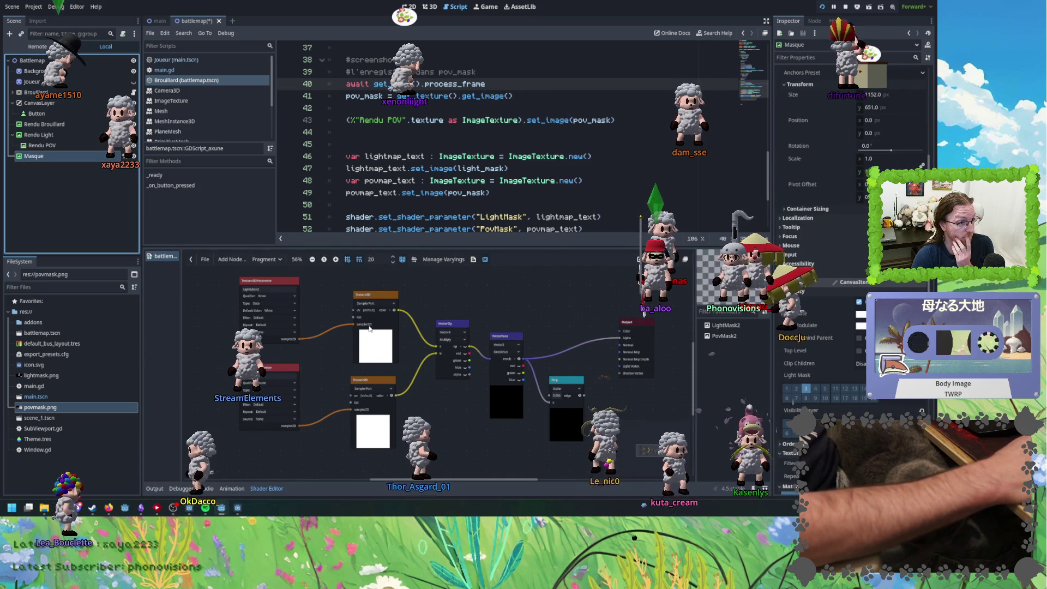
{"action": "left_click", "coordinate": [282, 342]}
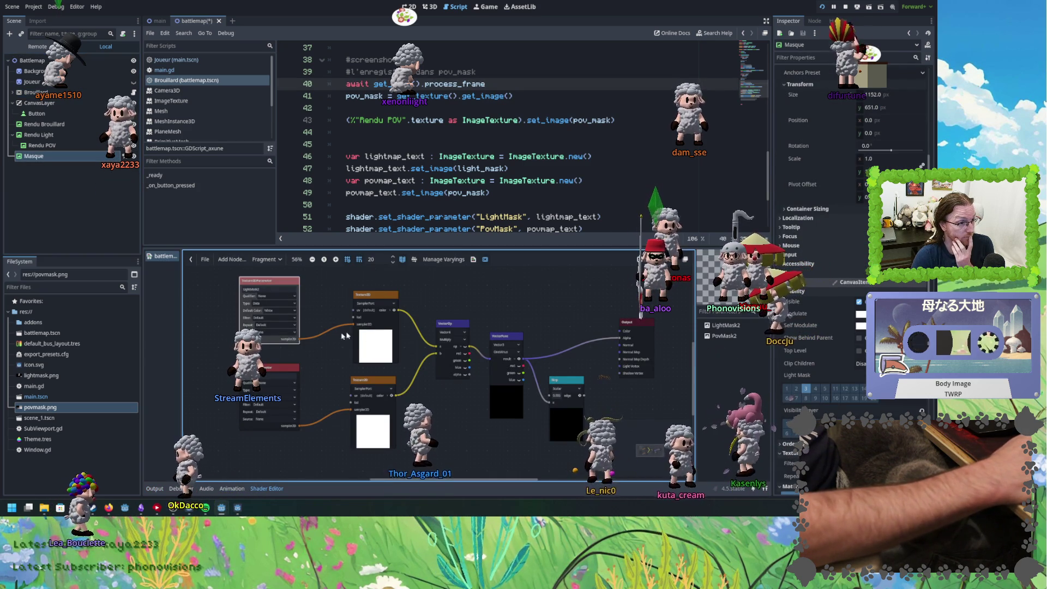
{"action": "left_click", "coordinate": [384, 341]}
{"action": "left_click", "coordinate": [367, 385]}
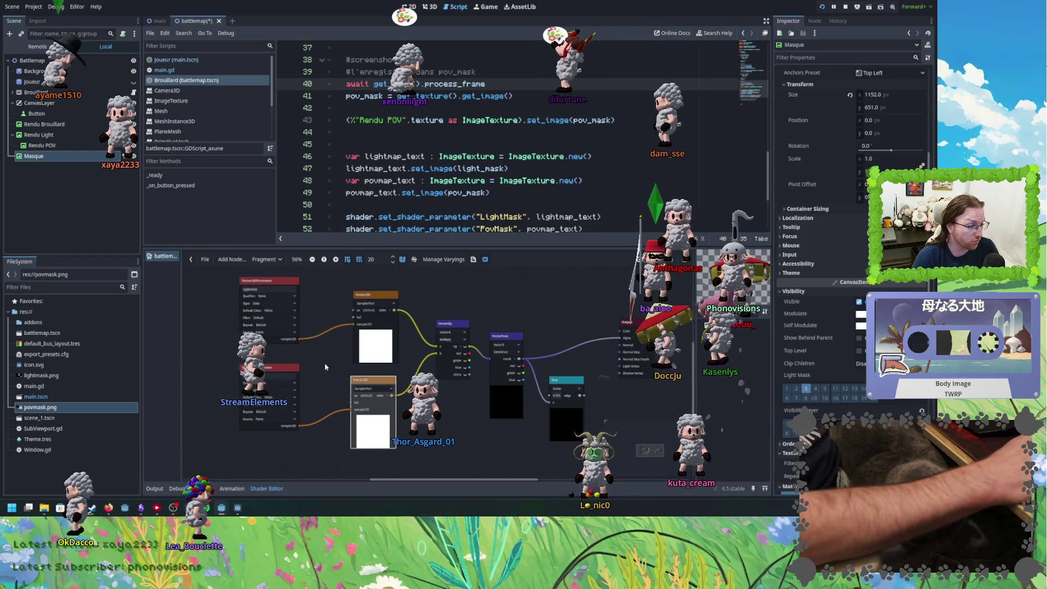
- Save the battlemap scene and run it, moving the game window down and right
{"action": "key", "text": "ctrl+s"}
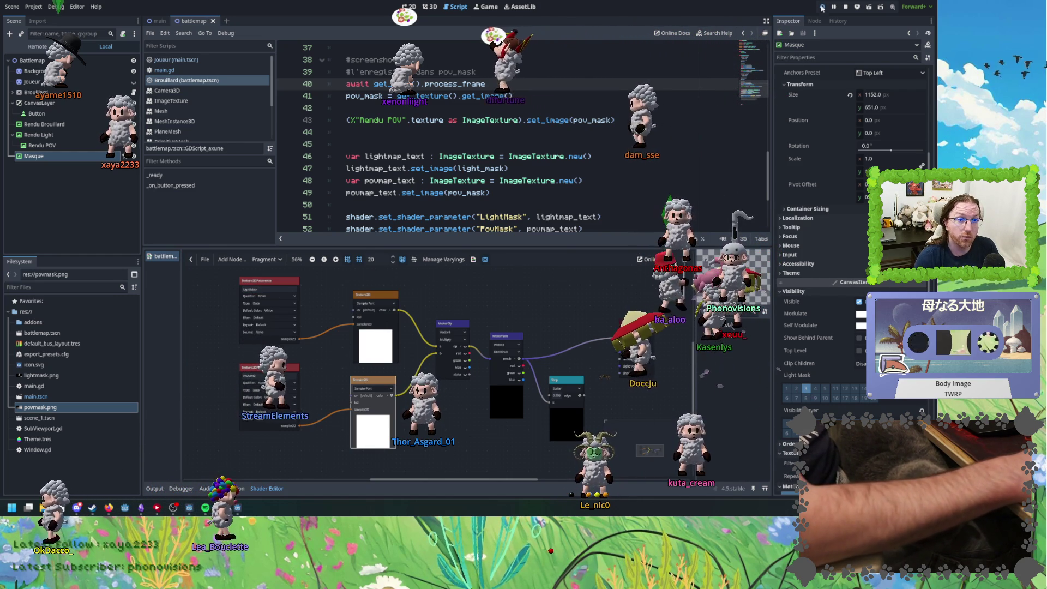
{"action": "left_click", "coordinate": [821, 8]}
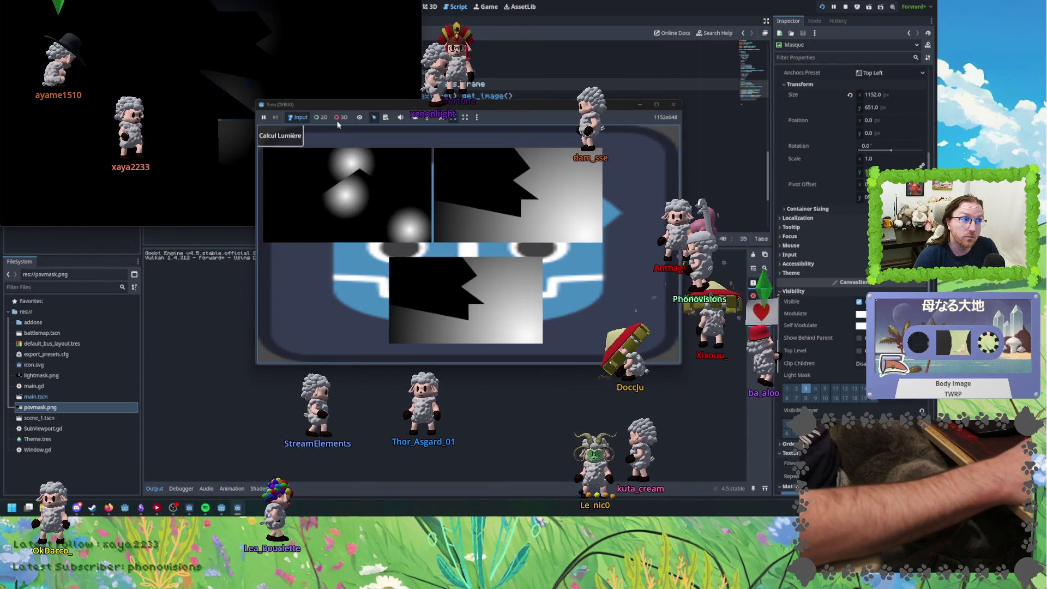
{"action": "left_click_drag", "start_coordinate": [349, 104], "coordinate": [551, 178]}
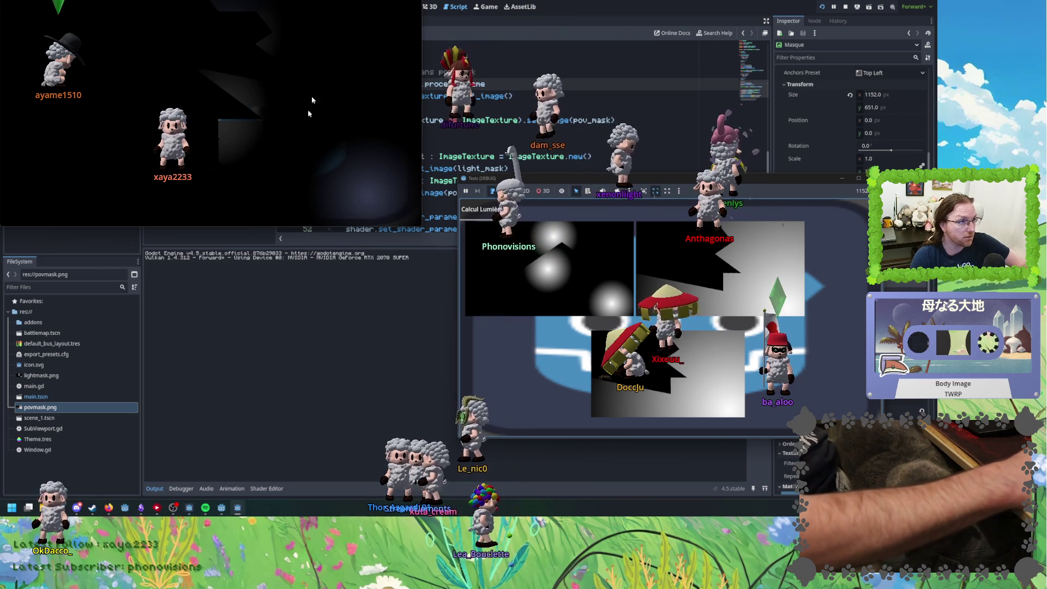
- Stop the test game, switch to the DM Tools editor window, and launch that project
{"action": "key", "text": "F8"}
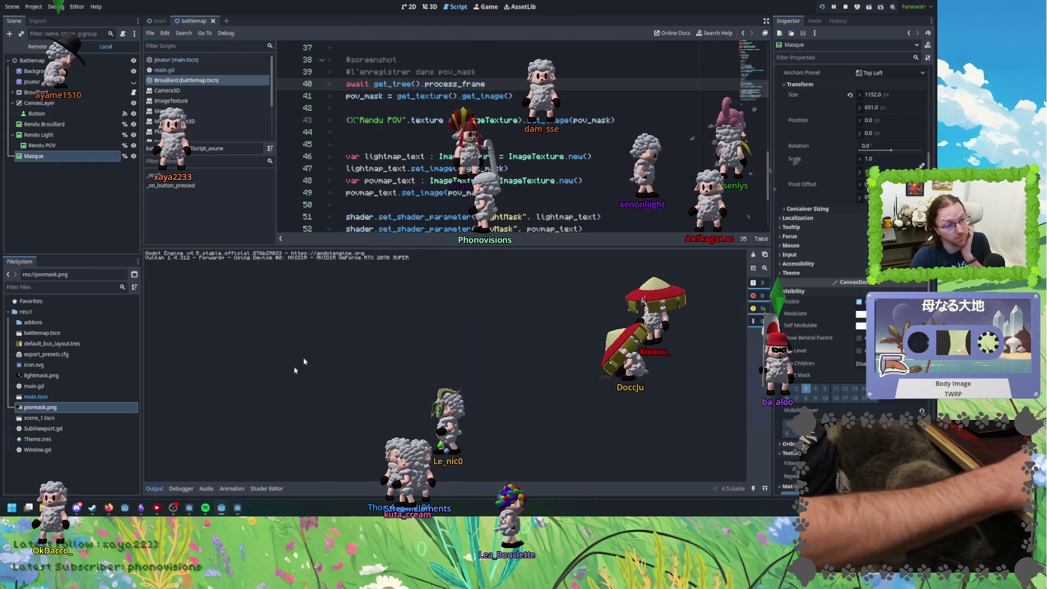
{"action": "mouse_move", "coordinate": [220, 506]}
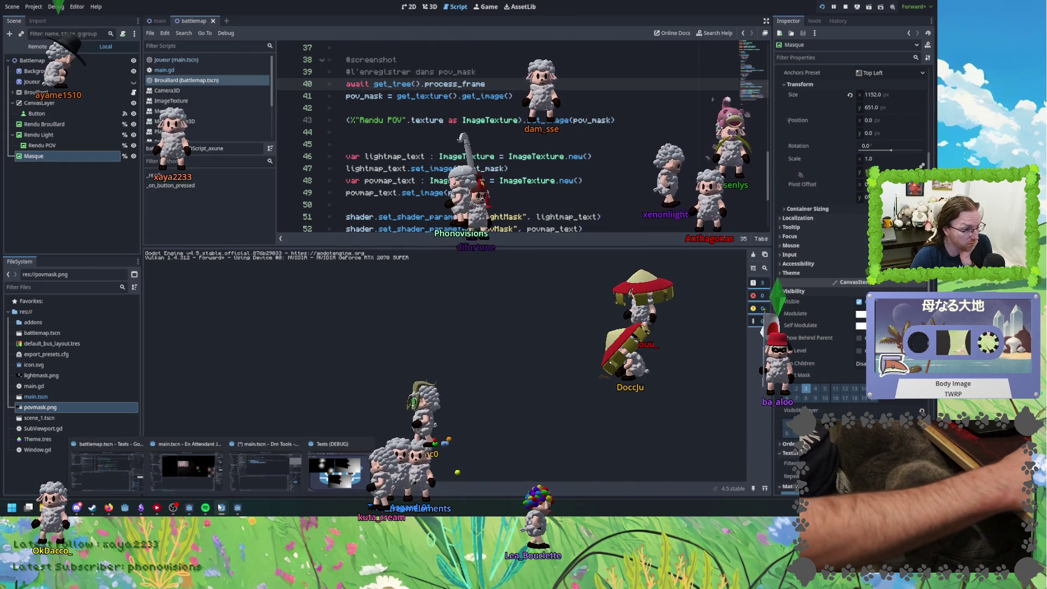
{"action": "left_click", "coordinate": [266, 469]}
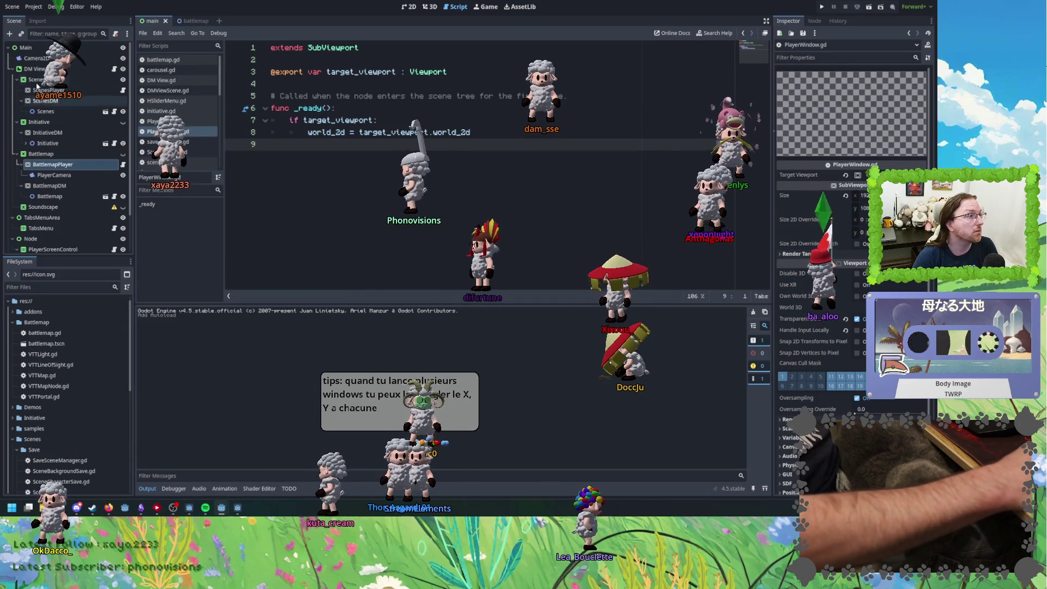
{"action": "left_click", "coordinate": [822, 7]}
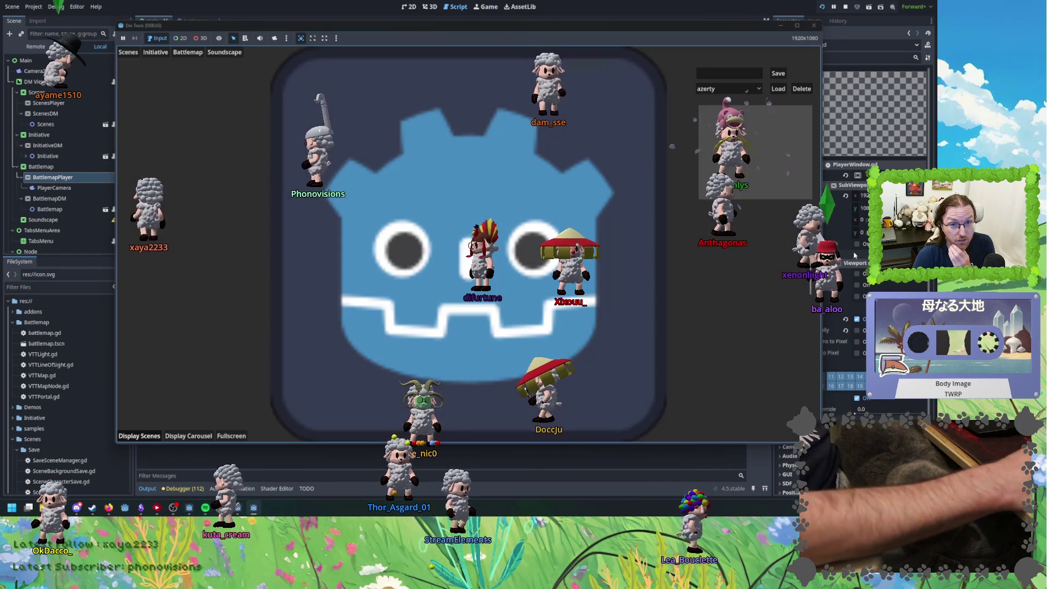
- Arrange the Dm Tools and player windows side by side, then start loading a VTT battlemap file
{"action": "left_click_drag", "start_coordinate": [584, 31], "coordinate": [478, 23]}
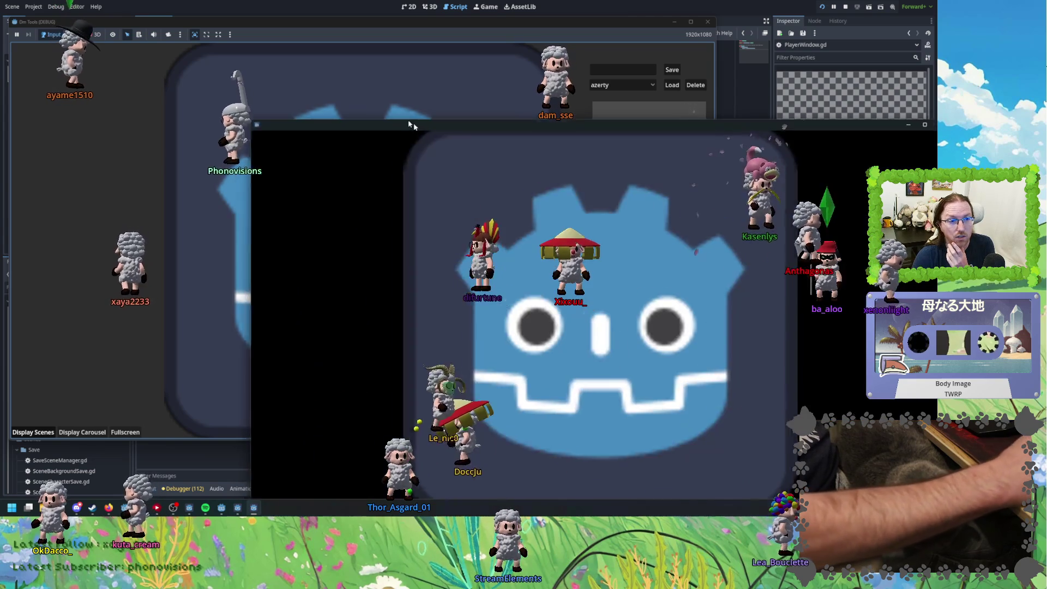
{"action": "mouse_move", "coordinate": [410, 124]}
{"action": "left_mouse_down"}
{"action": "mouse_move", "coordinate": [471, 124]}
{"action": "mouse_move", "coordinate": [510, 138]}
{"action": "mouse_move", "coordinate": [480, 100]}
{"action": "mouse_move", "coordinate": [366, 78]}
{"action": "mouse_move", "coordinate": [399, 115]}
{"action": "left_mouse_up"}
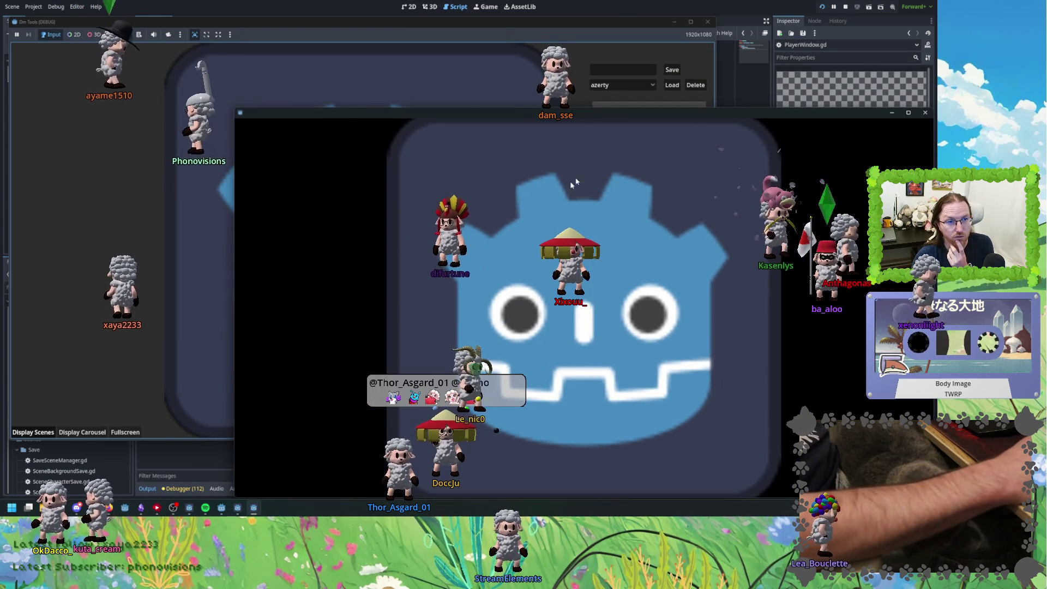
{"action": "left_click", "coordinate": [79, 52]}
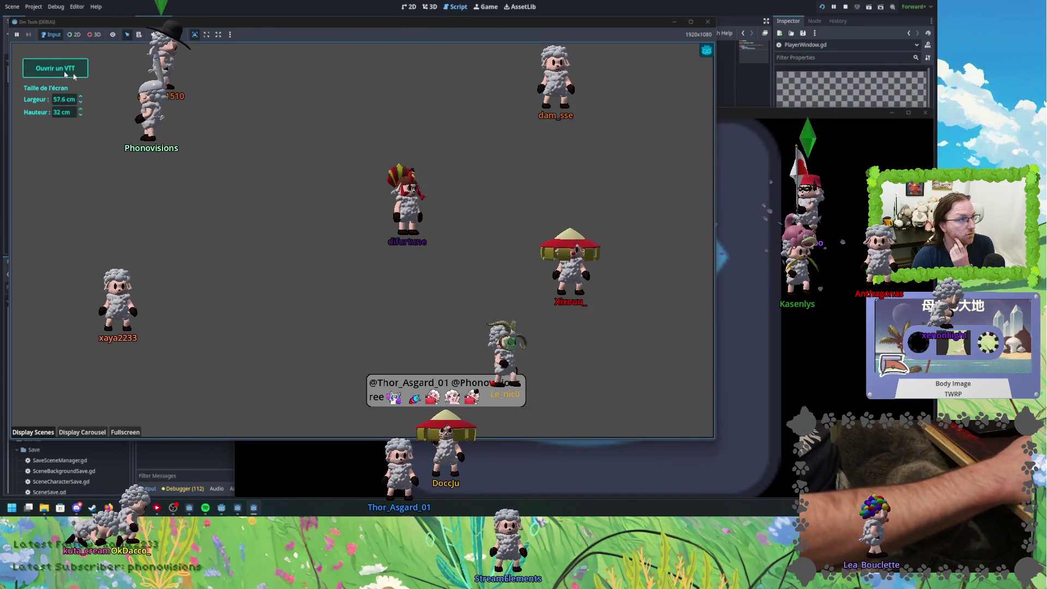
{"action": "left_click", "coordinate": [82, 70]}
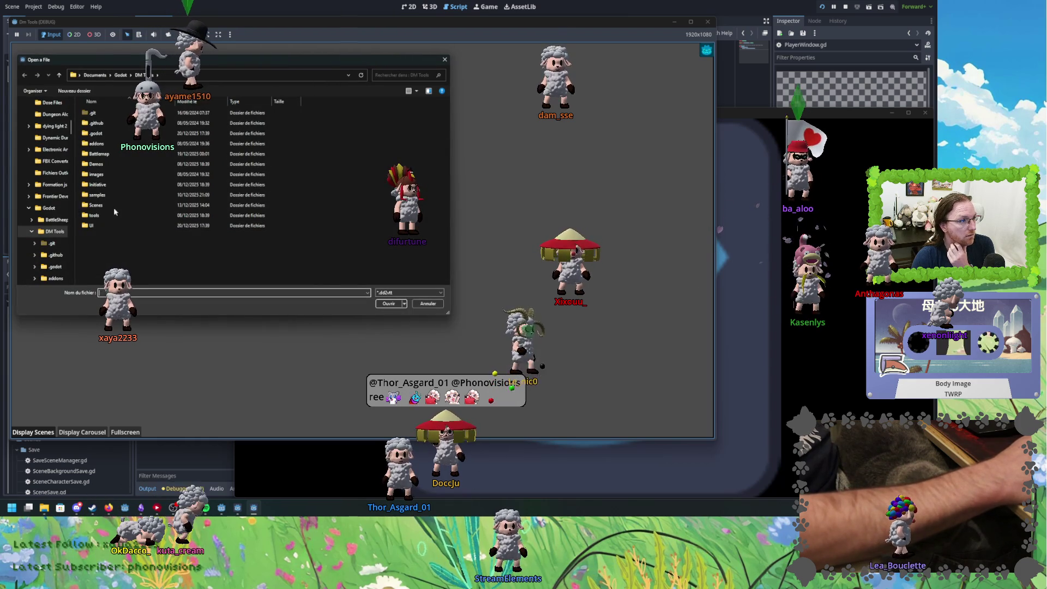
- In the battlemap scene, hide the DirectionalLight2D node
{"action": "left_click", "coordinate": [83, 461]}
{"action": "left_click", "coordinate": [82, 461]}
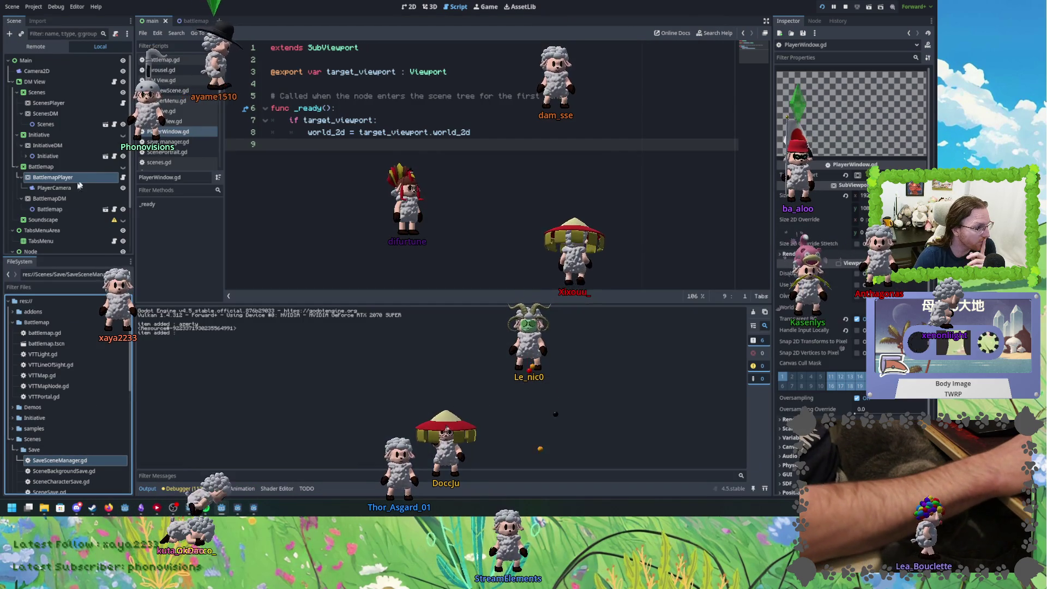
{"action": "scroll", "coordinate": [68, 247], "scroll_direction": "down", "scroll_amount": 2}
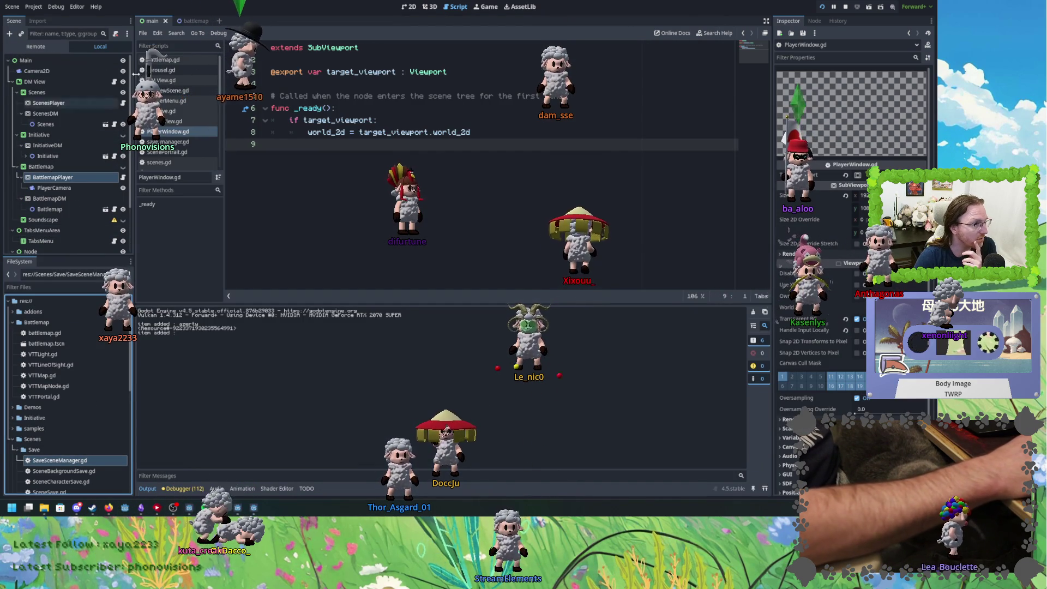
{"action": "left_click", "coordinate": [201, 21]}
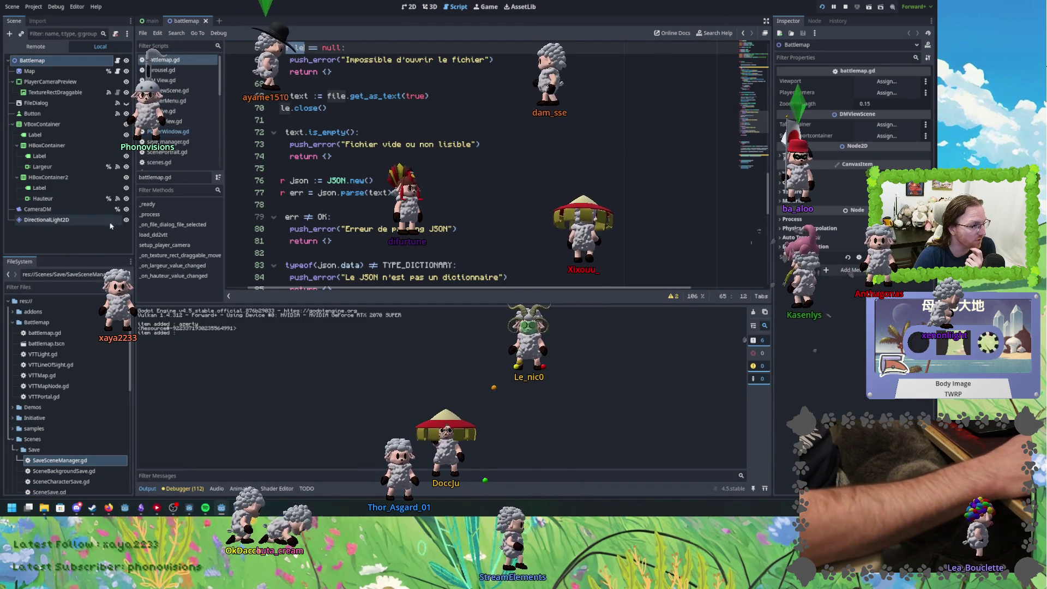
{"action": "left_click", "coordinate": [126, 220]}
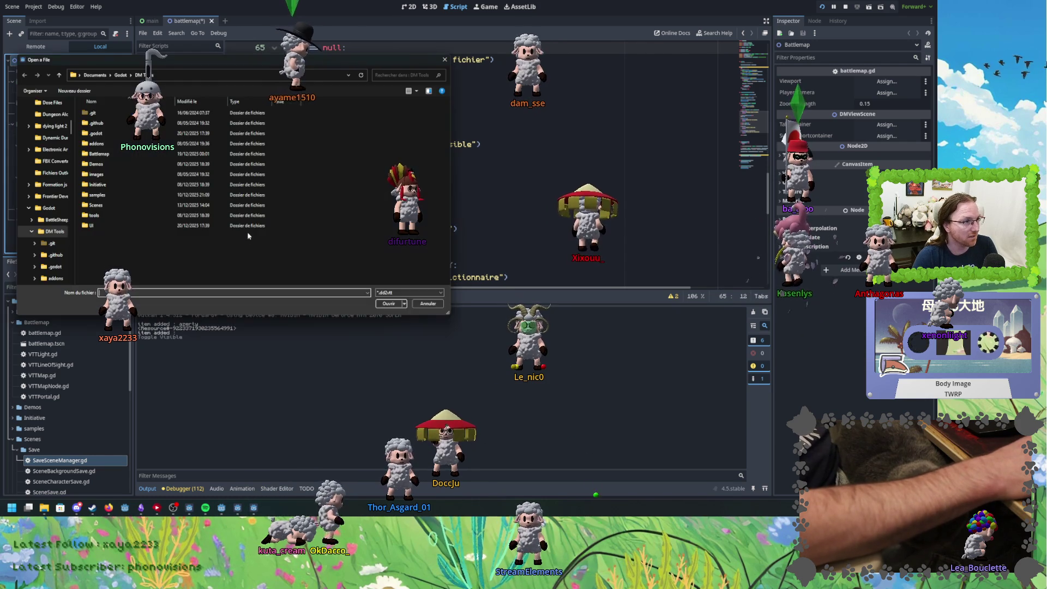
- Run DM Tools and load vtt_test.dd2vtt from the samples folder as the battlemap
{"action": "key", "text": "alt+Tab"}
{"action": "key", "text": "alt+Tab"}
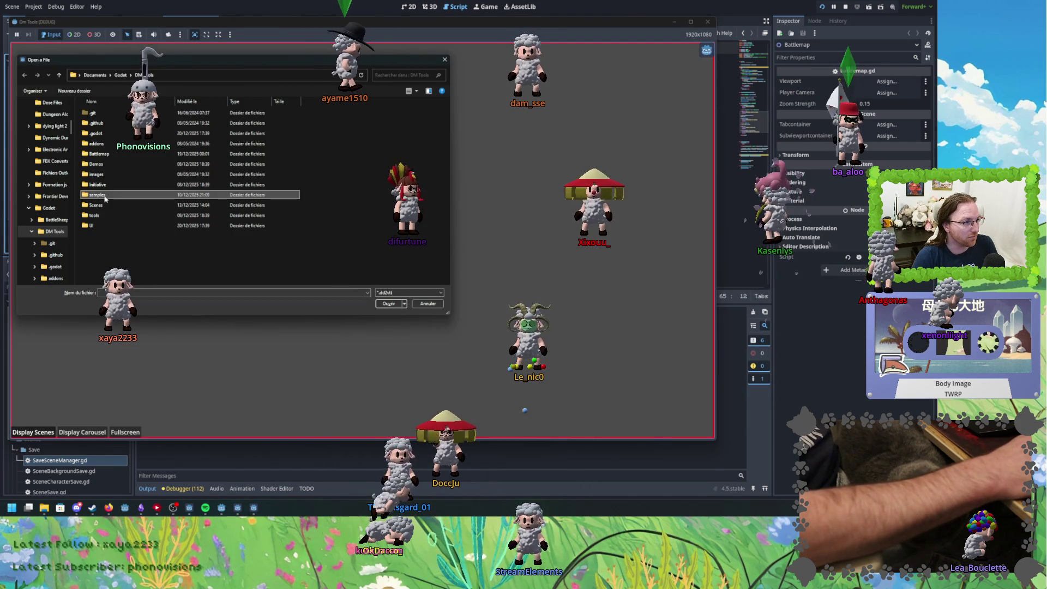
{"action": "double_click", "coordinate": [97, 195]}
{"action": "left_click", "coordinate": [99, 125]}
{"action": "key", "text": "alt+Tab"}
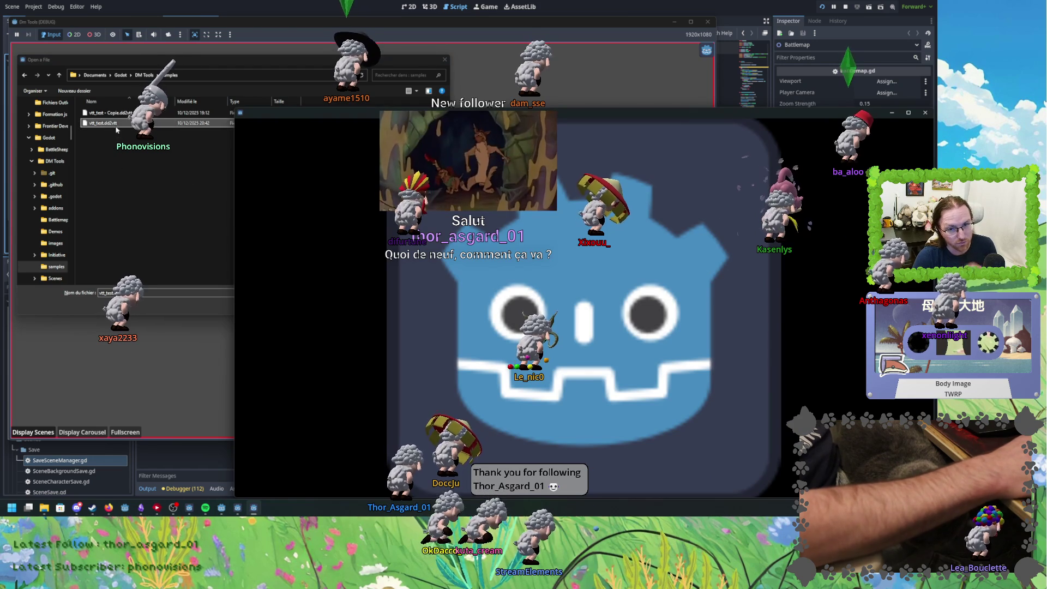
{"action": "left_click", "coordinate": [114, 125]}
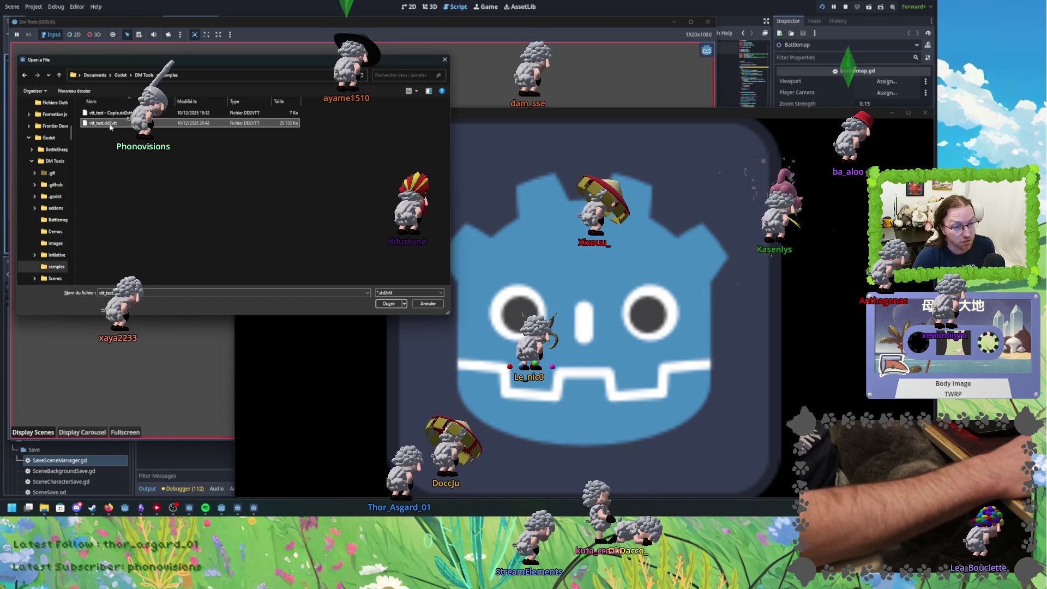
{"action": "double_click", "coordinate": [111, 124]}
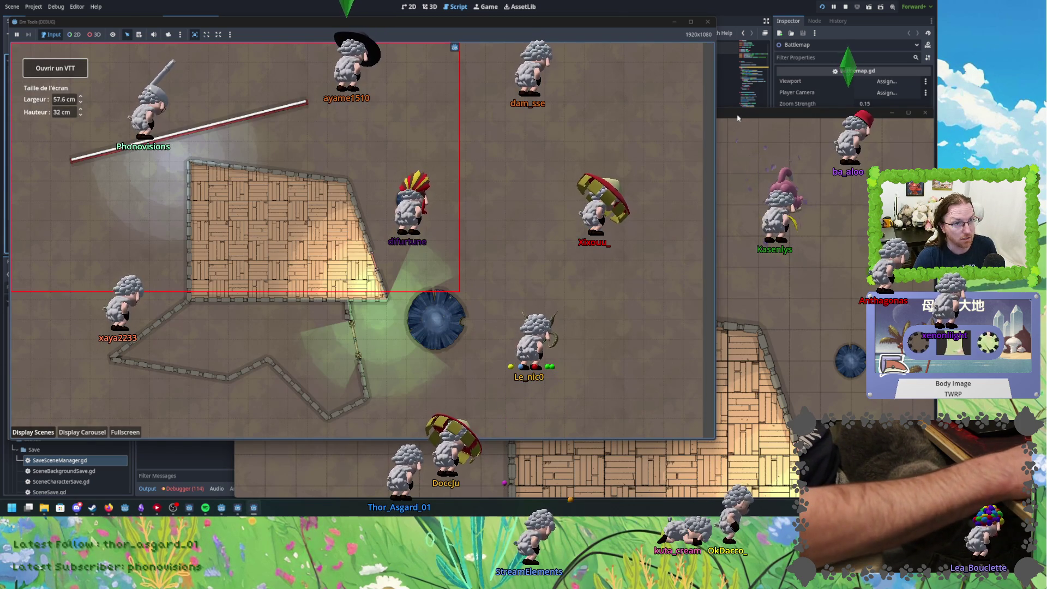
- Move the player window aside and drag the player's view frame down and right over the map
{"action": "left_click_drag", "start_coordinate": [737, 118], "coordinate": [716, 105]}
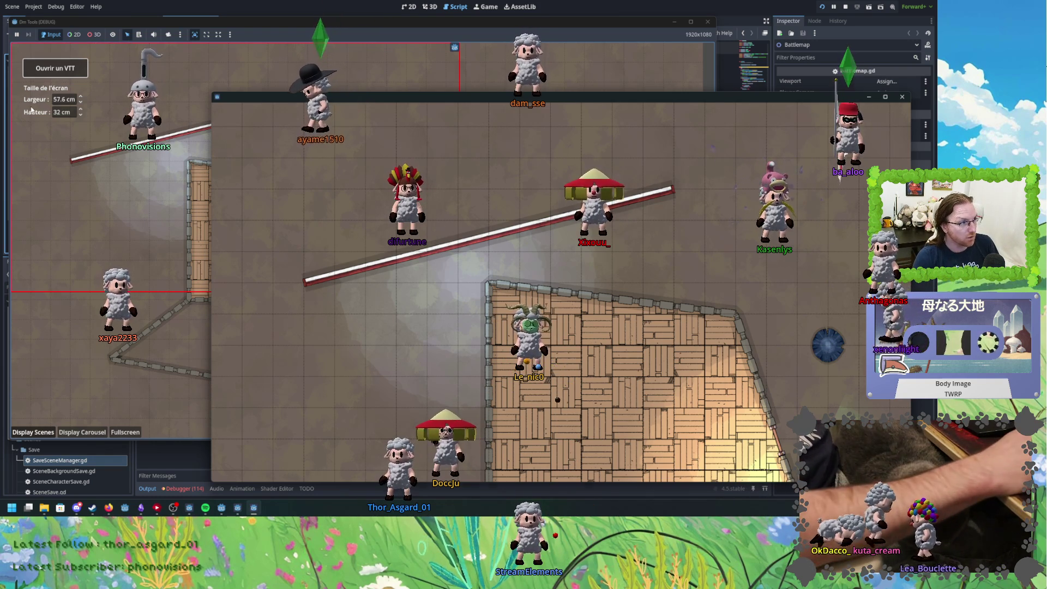
{"action": "left_click", "coordinate": [48, 107]}
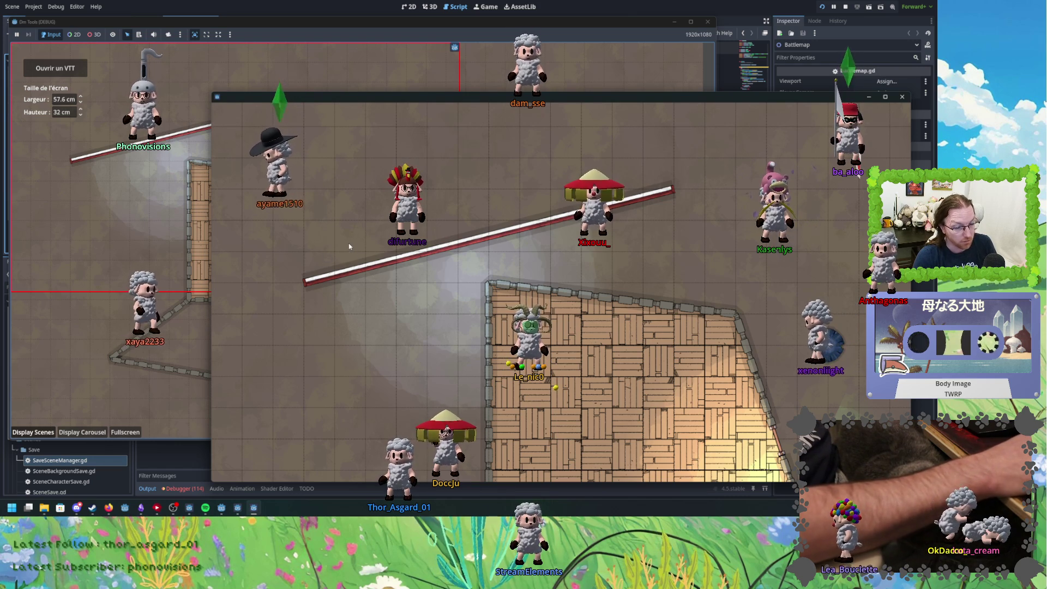
{"action": "mouse_move", "coordinate": [455, 48]}
{"action": "left_mouse_down"}
{"action": "mouse_move", "coordinate": [523, 127]}
{"action": "mouse_move", "coordinate": [627, 137]}
{"action": "mouse_move", "coordinate": [461, 141]}
{"action": "mouse_move", "coordinate": [514, 128]}
{"action": "mouse_move", "coordinate": [519, 164]}
{"action": "left_mouse_up"}
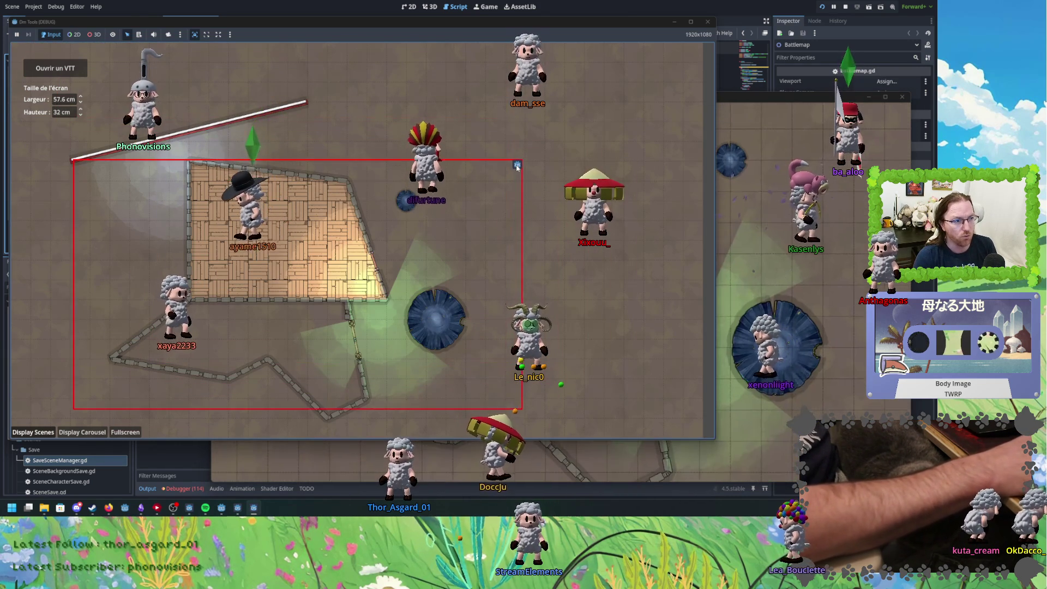
{"action": "scroll", "coordinate": [398, 266], "scroll_direction": "up", "scroll_amount": 2}
{"action": "scroll", "coordinate": [414, 229], "scroll_direction": "down", "scroll_amount": 2}
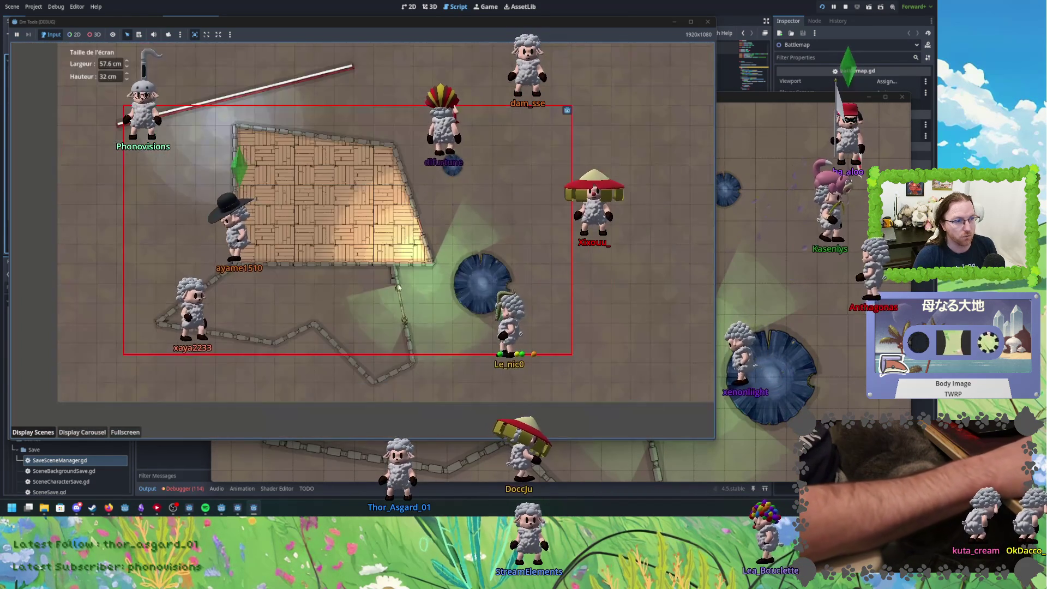
{"action": "mouse_move", "coordinate": [588, 113]}
{"action": "left_mouse_down"}
{"action": "mouse_move", "coordinate": [635, 163]}
{"action": "mouse_move", "coordinate": [619, 127]}
{"action": "mouse_move", "coordinate": [663, 95]}
{"action": "mouse_move", "coordinate": [672, 105]}
{"action": "mouse_move", "coordinate": [664, 126]}
{"action": "left_mouse_up"}
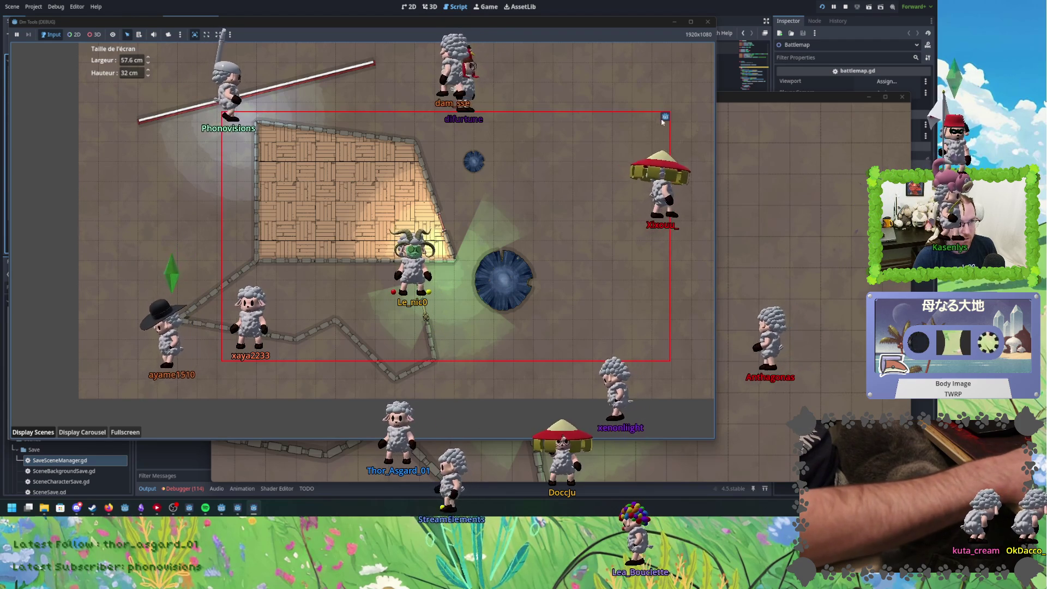
{"action": "left_click", "coordinate": [720, 104]}
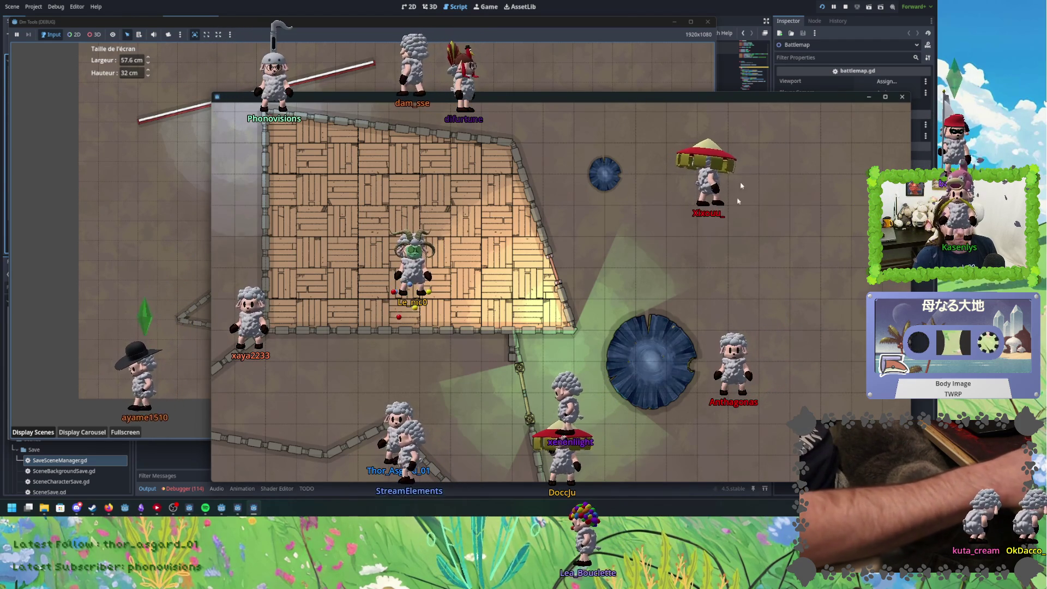
{"action": "key", "text": "alt+Tab"}
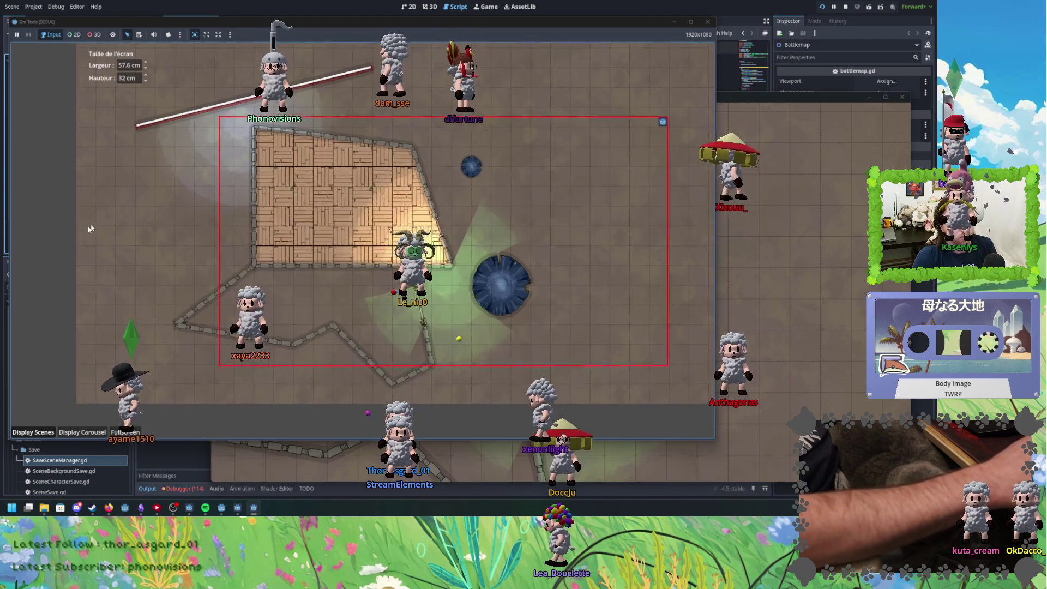
- Fine-tune the view frame lower and left while checking the player window, then stop and save battlemap
{"action": "mouse_move", "coordinate": [642, 132]}
{"action": "left_mouse_down"}
{"action": "mouse_move", "coordinate": [638, 206]}
{"action": "mouse_move", "coordinate": [620, 112]}
{"action": "mouse_move", "coordinate": [644, 151]}
{"action": "left_mouse_up"}
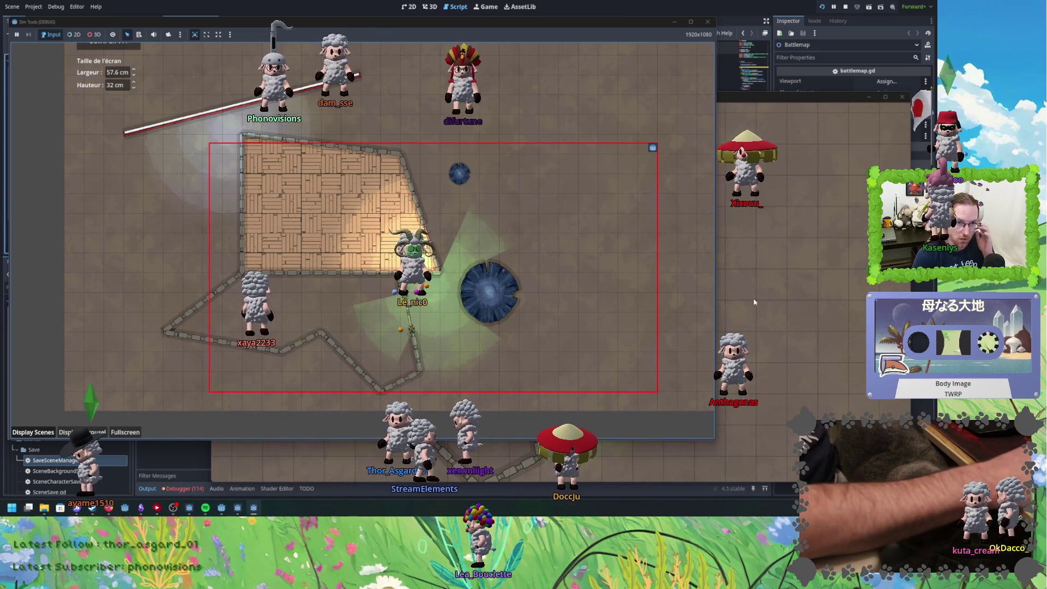
{"action": "left_click", "coordinate": [784, 231]}
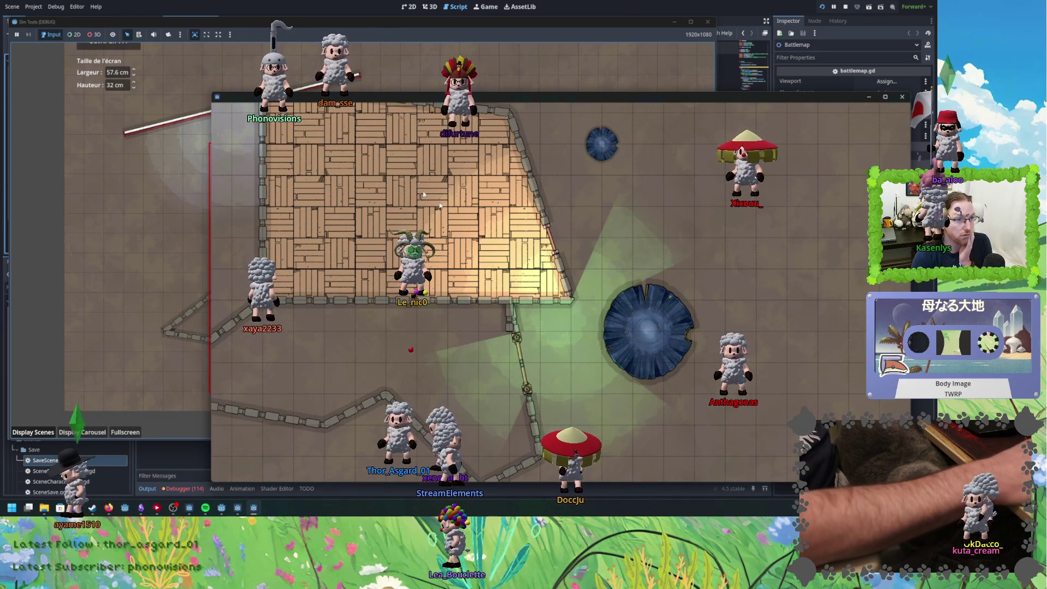
{"action": "left_click", "coordinate": [415, 86]}
{"action": "left_click_drag", "start_coordinate": [654, 150], "coordinate": [613, 143]}
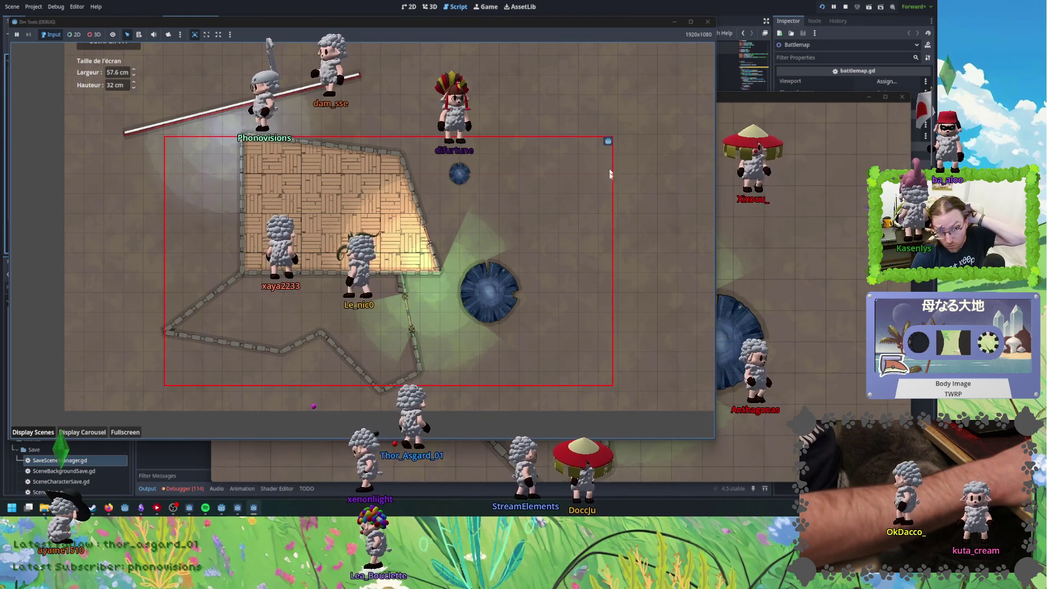
{"action": "mouse_move", "coordinate": [610, 173]}
{"action": "left_mouse_down"}
{"action": "mouse_move", "coordinate": [678, 168]}
{"action": "mouse_move", "coordinate": [597, 163]}
{"action": "mouse_move", "coordinate": [570, 81]}
{"action": "mouse_move", "coordinate": [611, 92]}
{"action": "mouse_move", "coordinate": [648, 163]}
{"action": "left_mouse_up"}
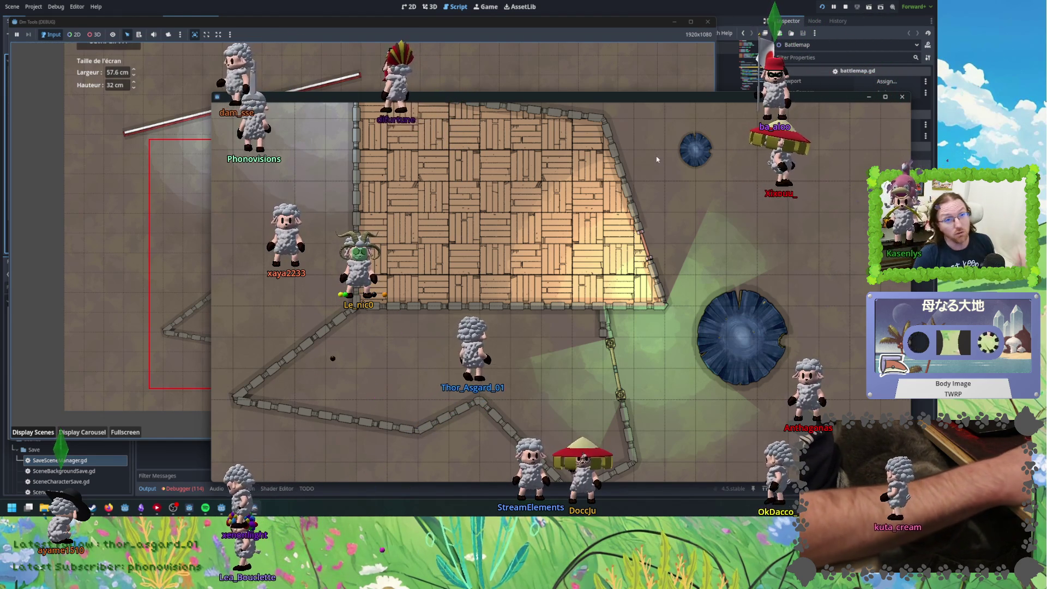
{"action": "left_click", "coordinate": [708, 22]}
{"action": "key", "text": "ctrl+s"}
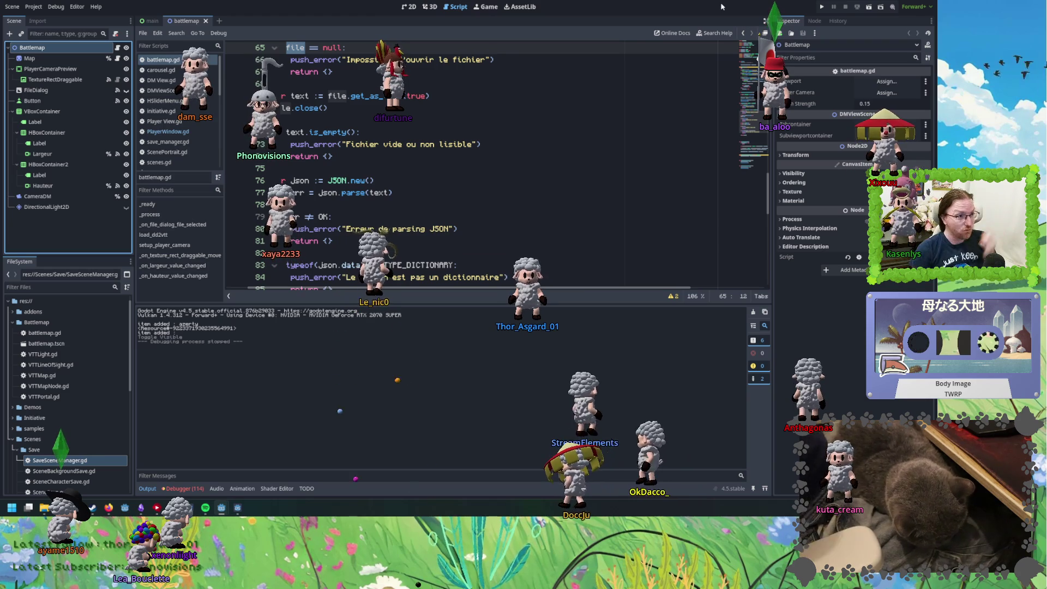
{"action": "left_click", "coordinate": [472, 175]}
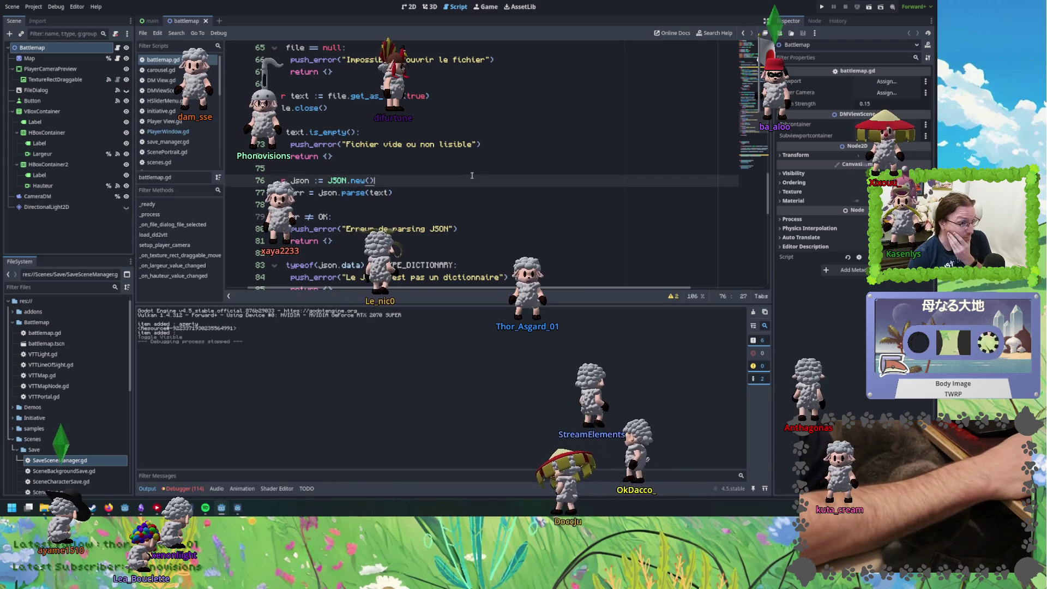
{"action": "left_click", "coordinate": [423, 191]}
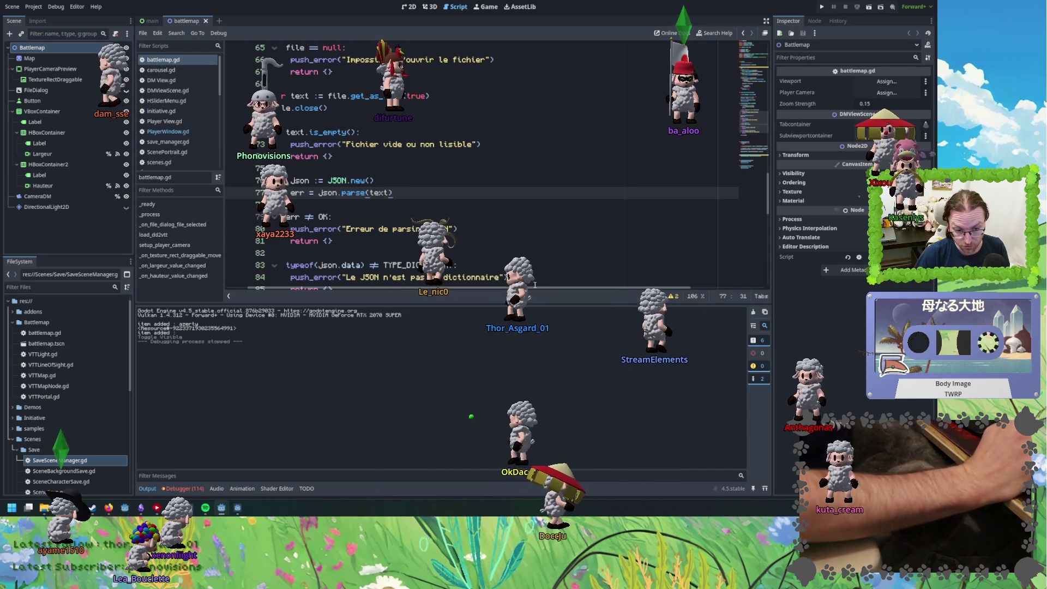
{"action": "left_click", "coordinate": [393, 264]}
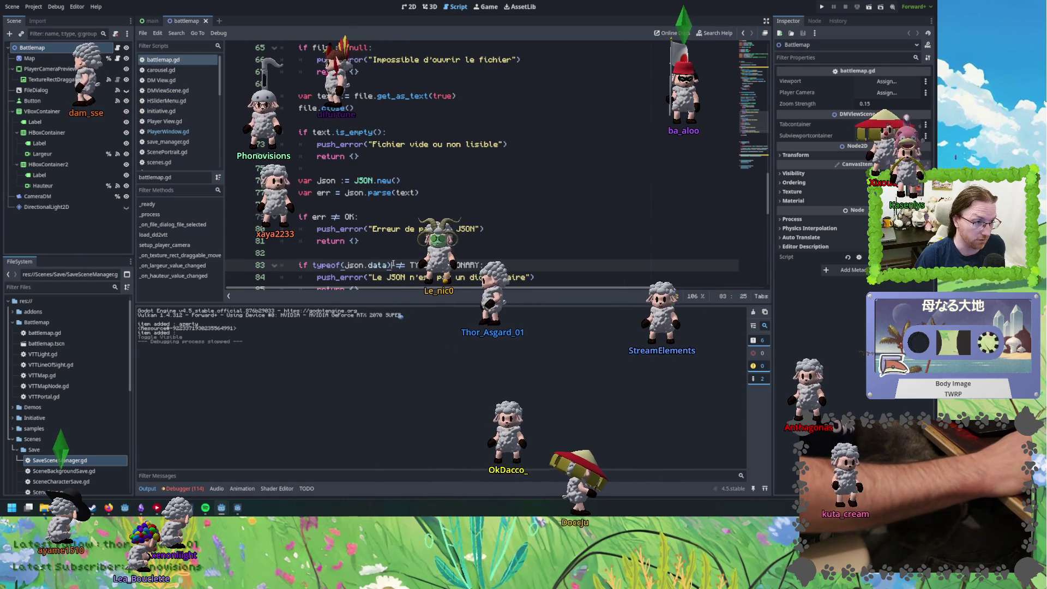